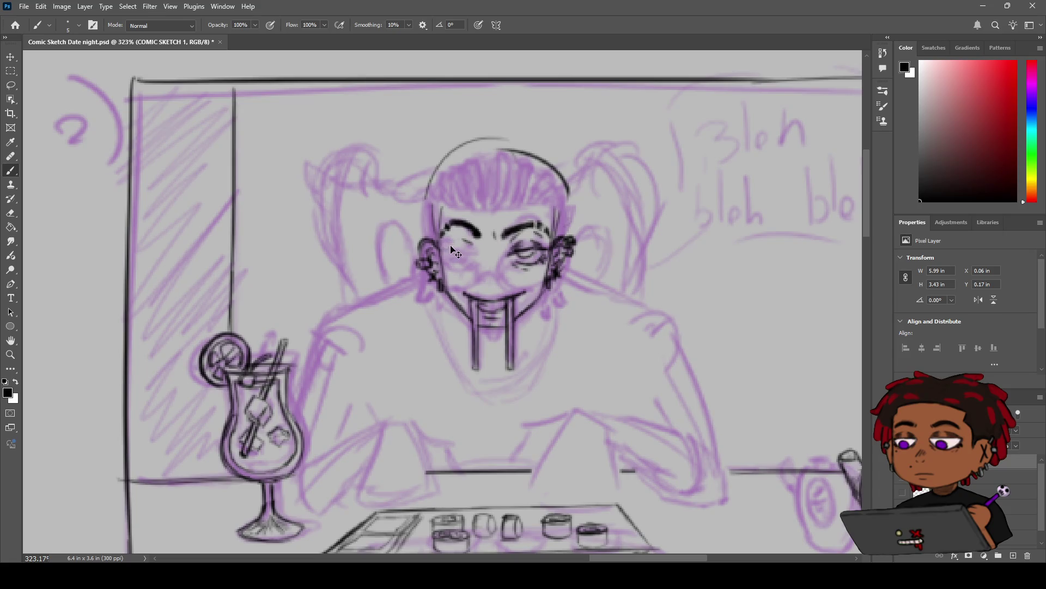
Zoom in on the face and go back to the brush to ink the closed right eye.
{"action": "key", "text": "z"}
{"action": "mouse_move", "coordinate": [499, 245]}
{"action": "left_mouse_down"}
{"action": "mouse_move", "coordinate": [414, 246]}
{"action": "mouse_move", "coordinate": [499, 245]}
{"action": "left_mouse_up"}
{"action": "key", "text": "b"}
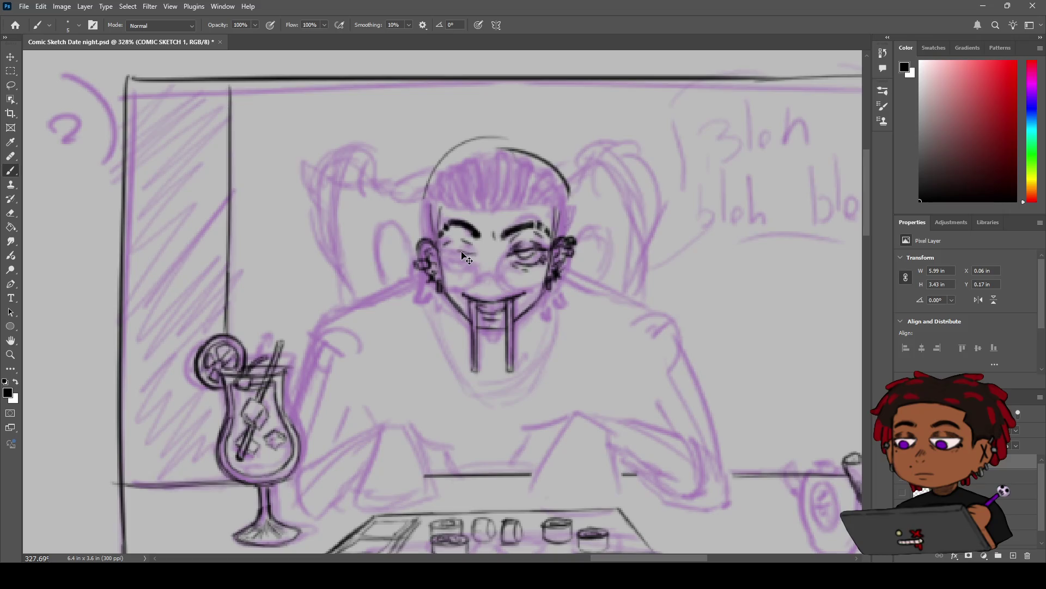
Undo the two rejected strokes on the left eye.
{"action": "key", "text": "ctrl+z"}
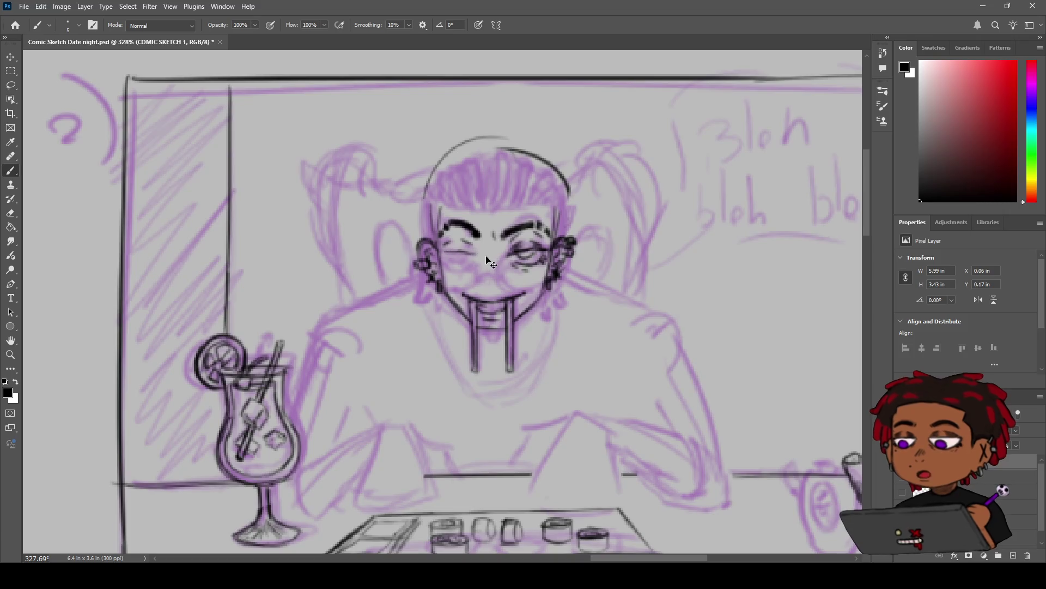
{"action": "key", "text": "ctrl+z"}
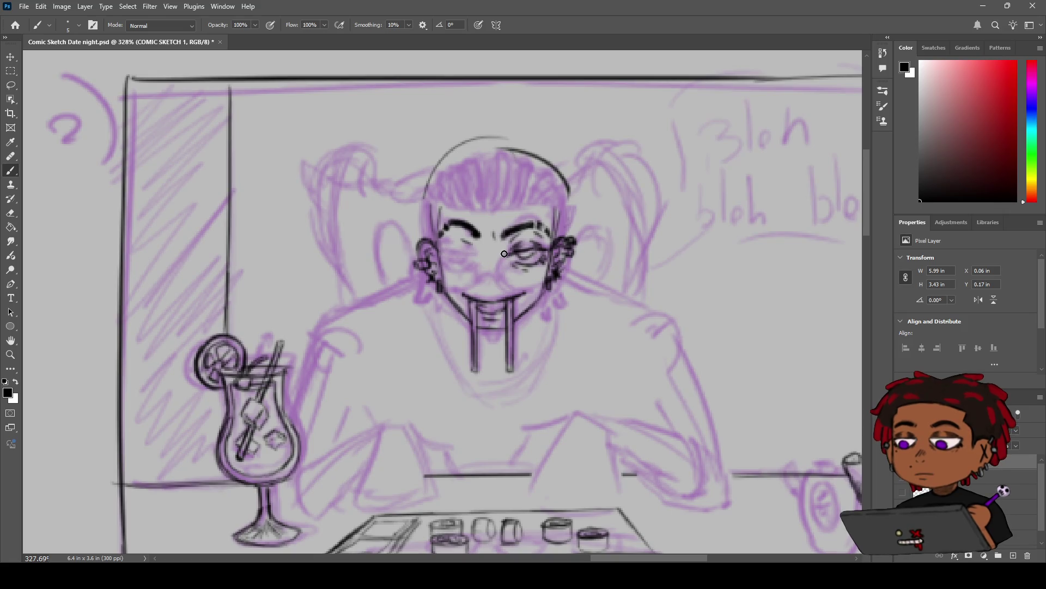
{"action": "left_click", "coordinate": [10, 85]}
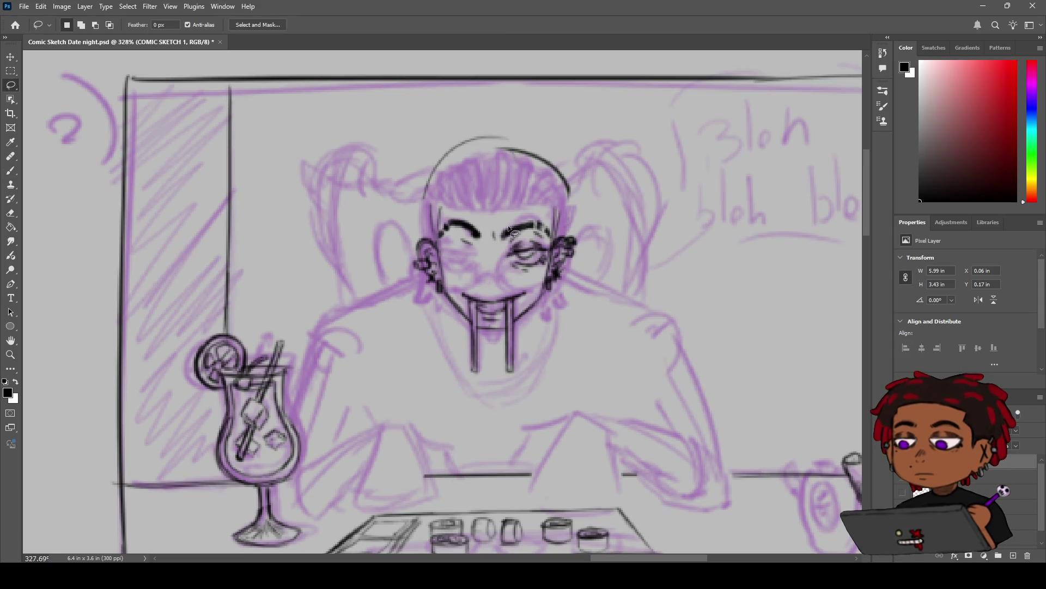
Copy the lassoed right eye onto a new layer and move it toward the left eye.
{"action": "mouse_move", "coordinate": [503, 249]}
{"action": "left_mouse_down"}
{"action": "mouse_move", "coordinate": [519, 240]}
{"action": "mouse_move", "coordinate": [548, 254]}
{"action": "mouse_move", "coordinate": [505, 269]}
{"action": "mouse_move", "coordinate": [502, 250]}
{"action": "left_mouse_up"}
{"action": "key", "text": "ctrl+j"}
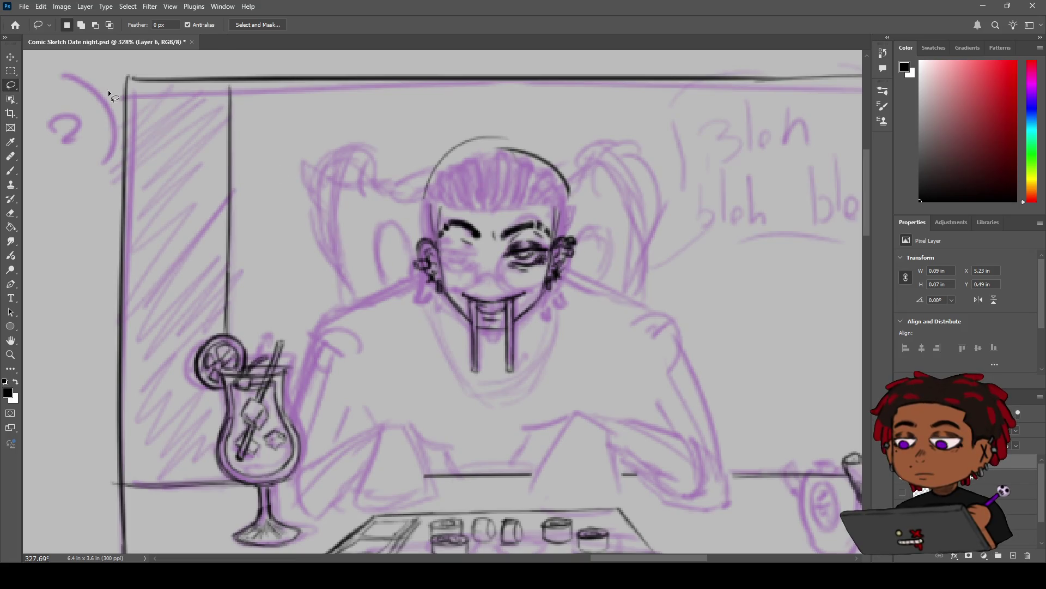
{"action": "key", "text": "v"}
{"action": "left_click_drag", "start_coordinate": [507, 262], "coordinate": [450, 256]}
Flip the copied eye horizontally, then position it over the left eye and commit.
{"action": "key", "text": "ctrl+t"}
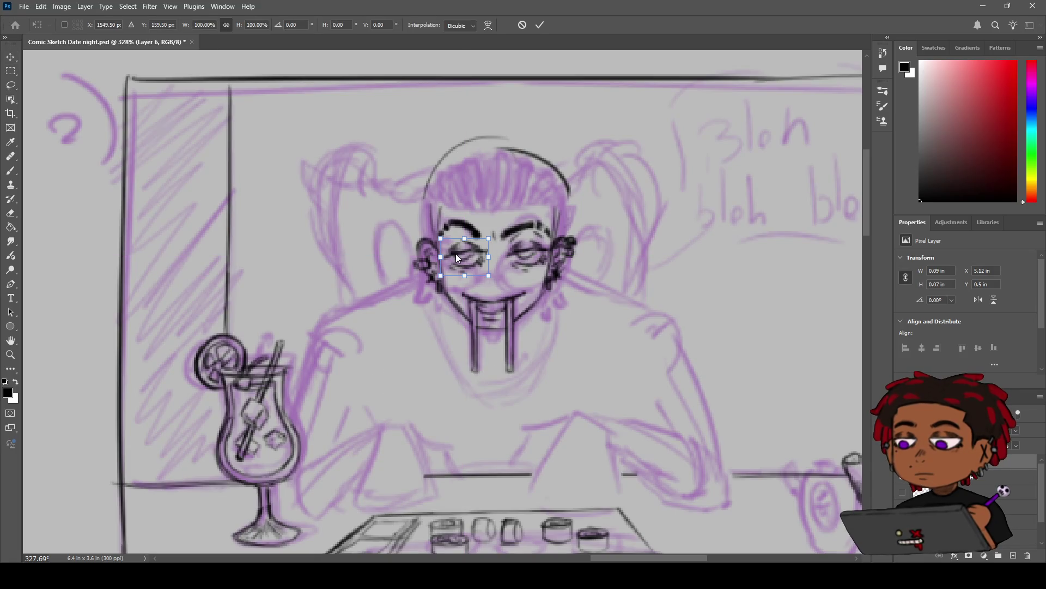
{"action": "key", "text": "h"}
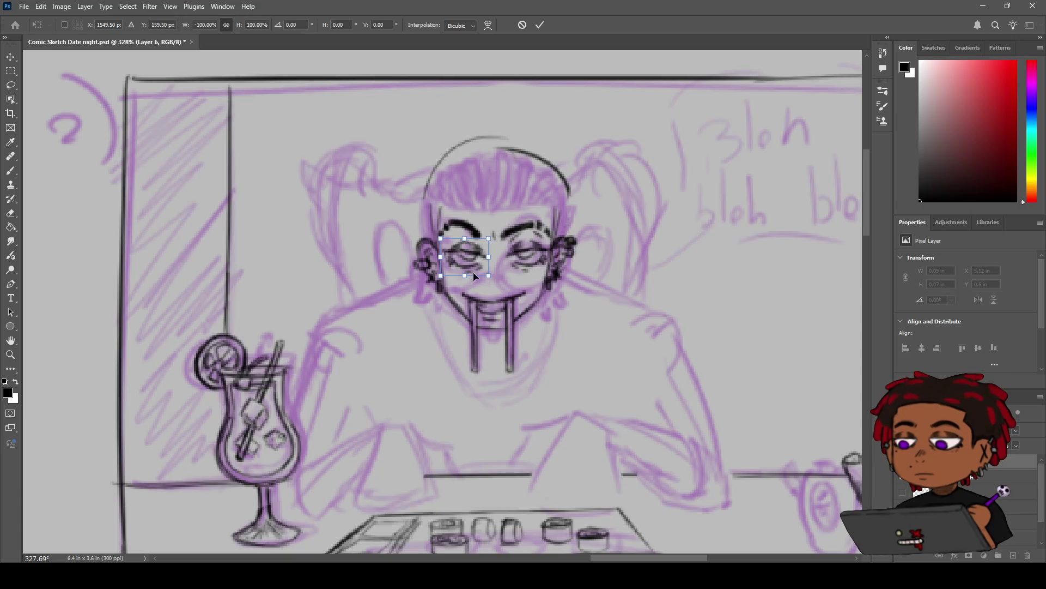
{"action": "mouse_move", "coordinate": [469, 255]}
{"action": "left_mouse_down"}
{"action": "mouse_move", "coordinate": [455, 250]}
{"action": "mouse_move", "coordinate": [465, 253]}
{"action": "left_mouse_up"}
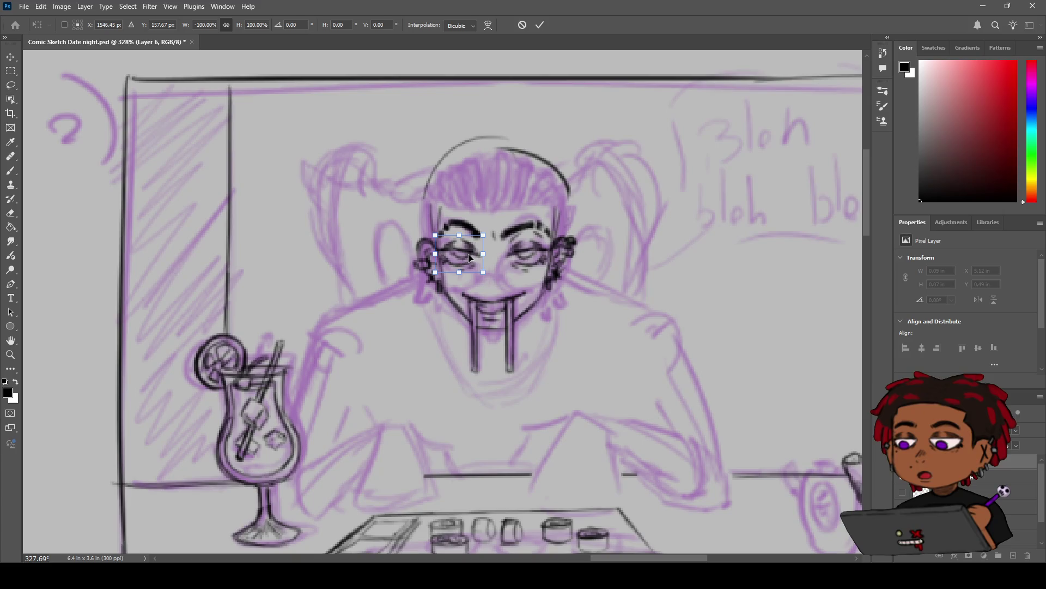
{"action": "left_click_drag", "start_coordinate": [473, 257], "coordinate": [471, 257]}
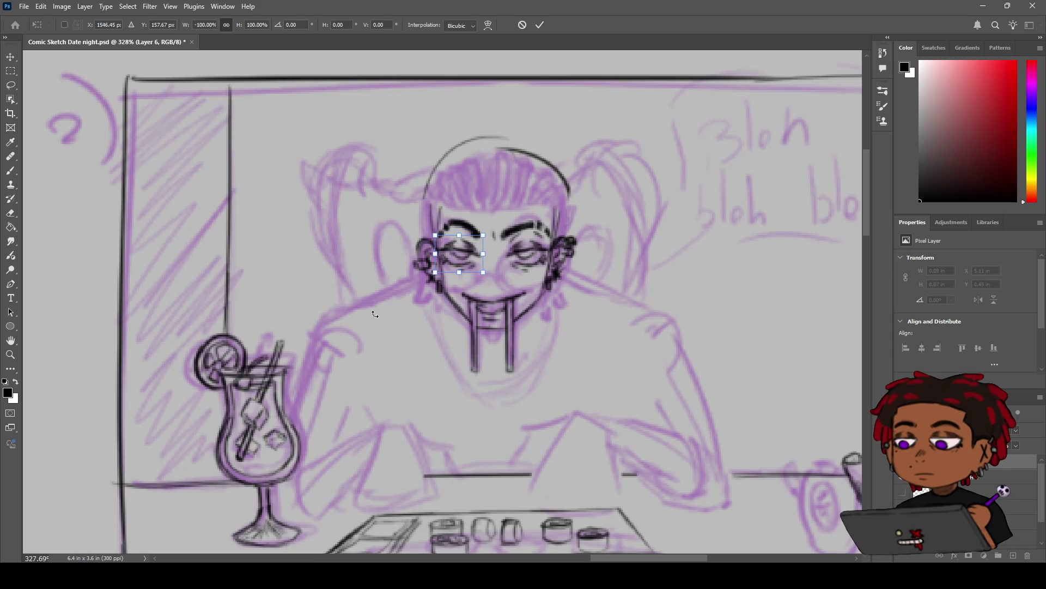
{"action": "left_click", "coordinate": [11, 57]}
{"action": "key", "text": "z"}
{"action": "scroll", "coordinate": [599, 262], "scroll_direction": "down", "scroll_amount": 5}
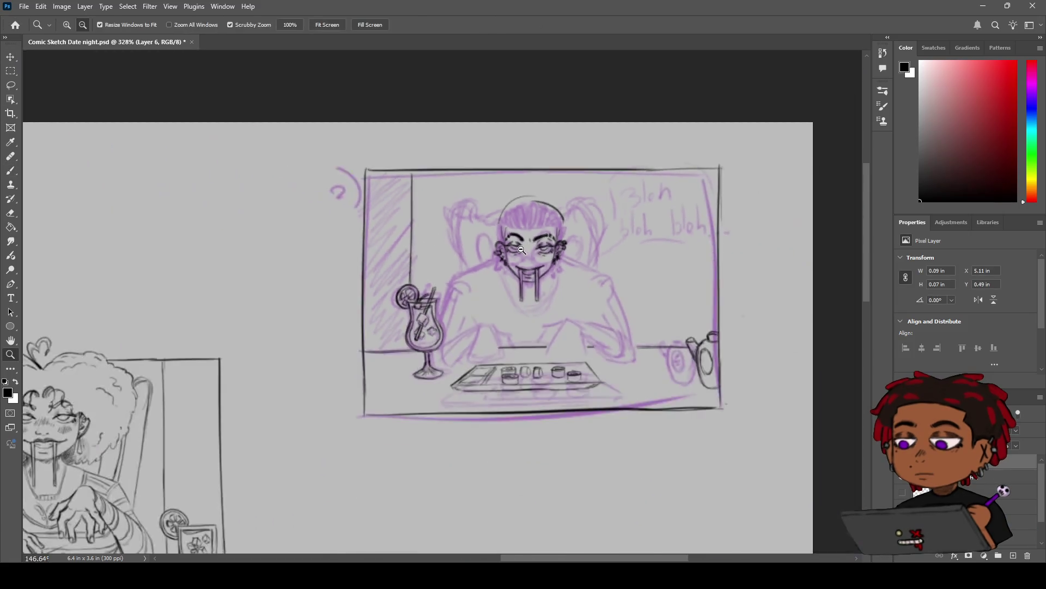
{"action": "scroll", "coordinate": [641, 283], "scroll_direction": "down", "scroll_amount": 2}
{"action": "scroll", "coordinate": [661, 280], "scroll_direction": "up", "scroll_amount": 4}
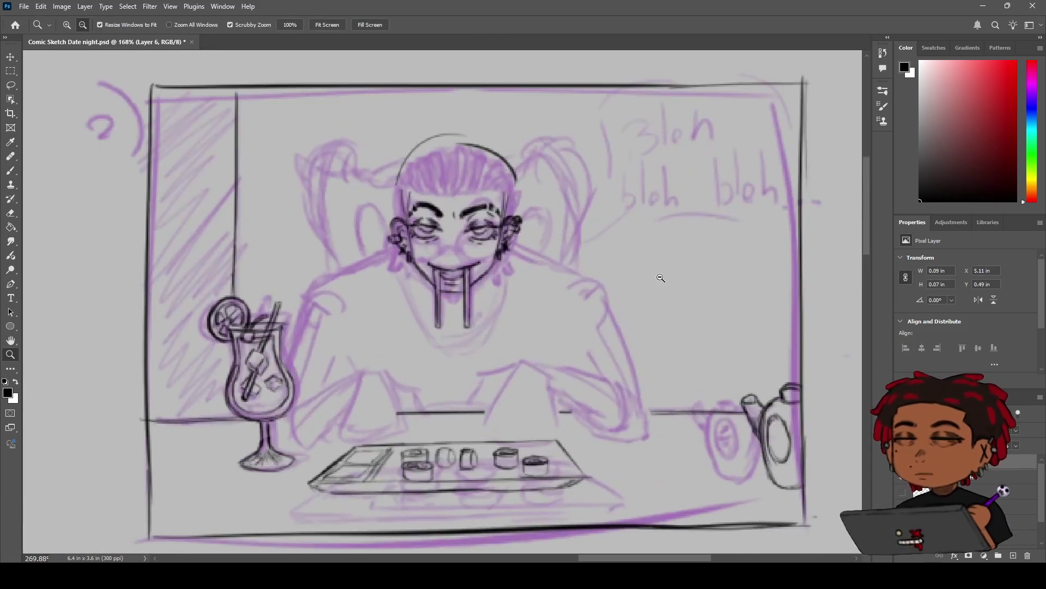
{"action": "key", "text": "h"}
{"action": "left_click_drag", "start_coordinate": [635, 285], "coordinate": [635, 294]}
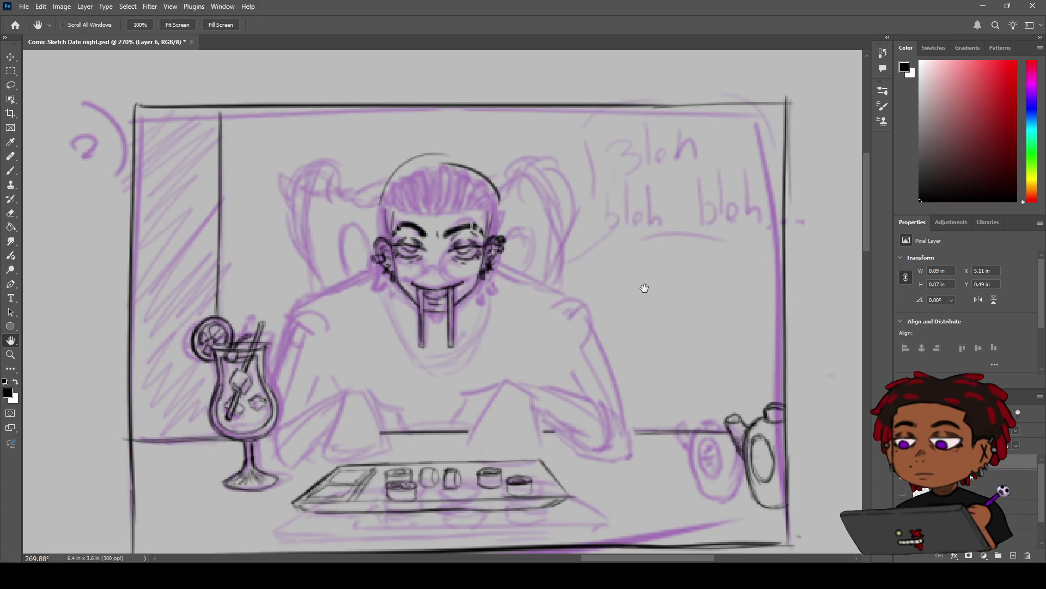
{"action": "key", "text": "z"}
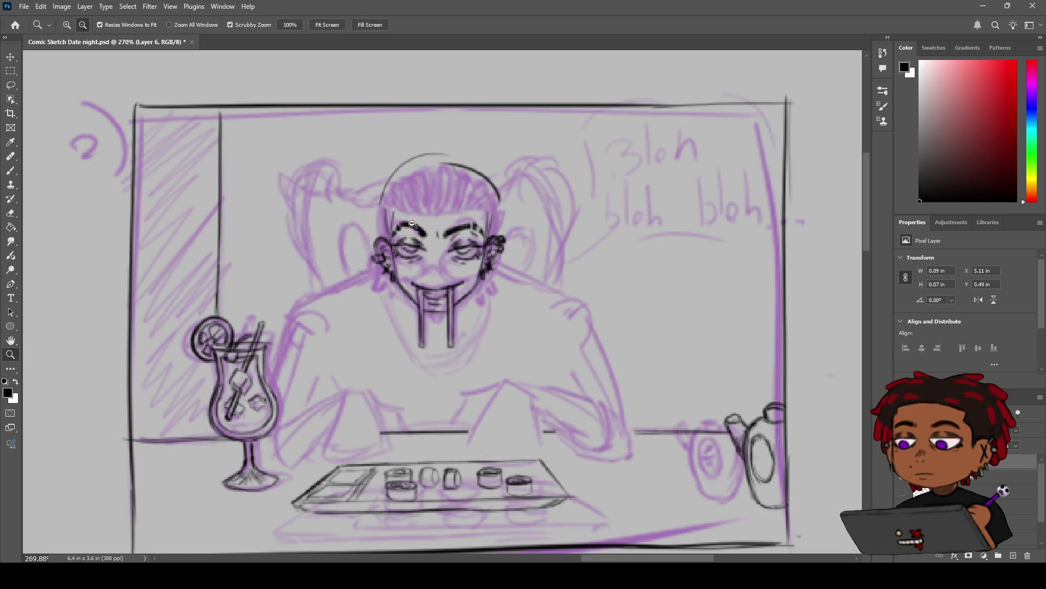
{"action": "left_click", "coordinate": [448, 212]}
{"action": "key", "text": "b"}
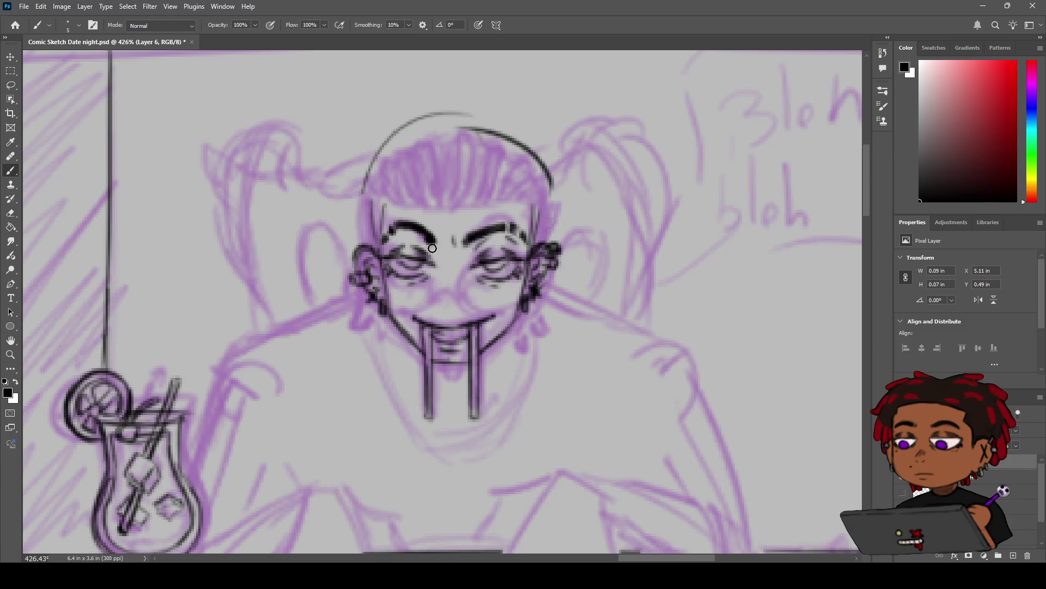
{"action": "key", "text": "z"}
{"action": "mouse_move", "coordinate": [462, 245]}
{"action": "left_mouse_down", "text": "alt"}
{"action": "mouse_move", "coordinate": [412, 256]}
{"action": "mouse_move", "coordinate": [441, 253]}
{"action": "mouse_move", "coordinate": [412, 266]}
{"action": "mouse_move", "coordinate": [436, 267]}
{"action": "left_mouse_up", "text": "alt"}
{"action": "key", "text": "b"}
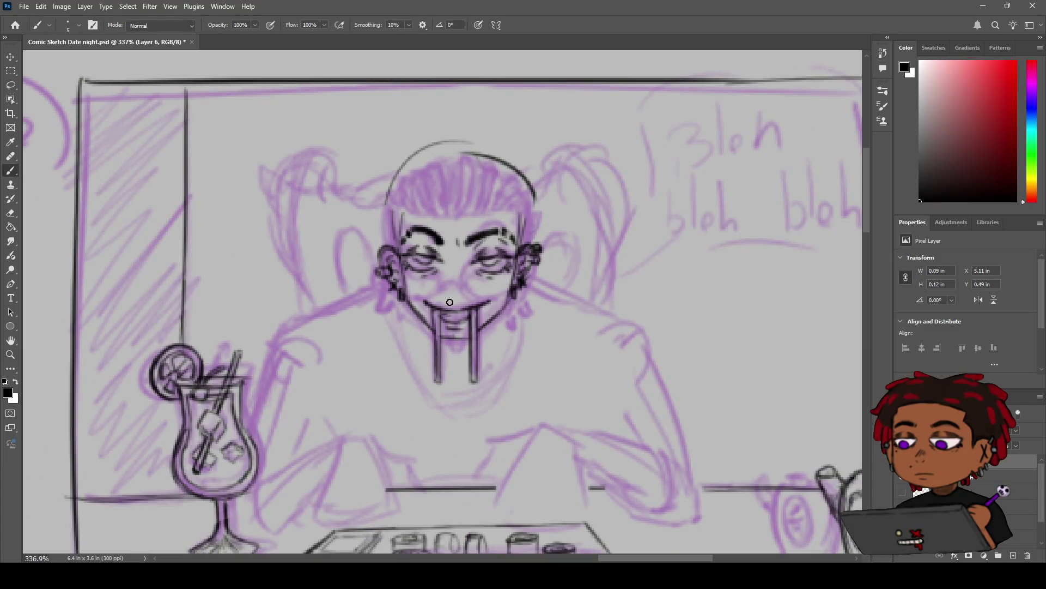
{"action": "left_click_drag", "start_coordinate": [448, 298], "coordinate": [462, 298]}
{"action": "key", "text": "ctrl+z"}
{"action": "key", "text": "z"}
{"action": "mouse_move", "coordinate": [472, 286]}
{"action": "left_mouse_down"}
{"action": "mouse_move", "coordinate": [485, 288]}
{"action": "mouse_move", "coordinate": [444, 284]}
{"action": "left_mouse_up"}
{"action": "key", "text": "b"}
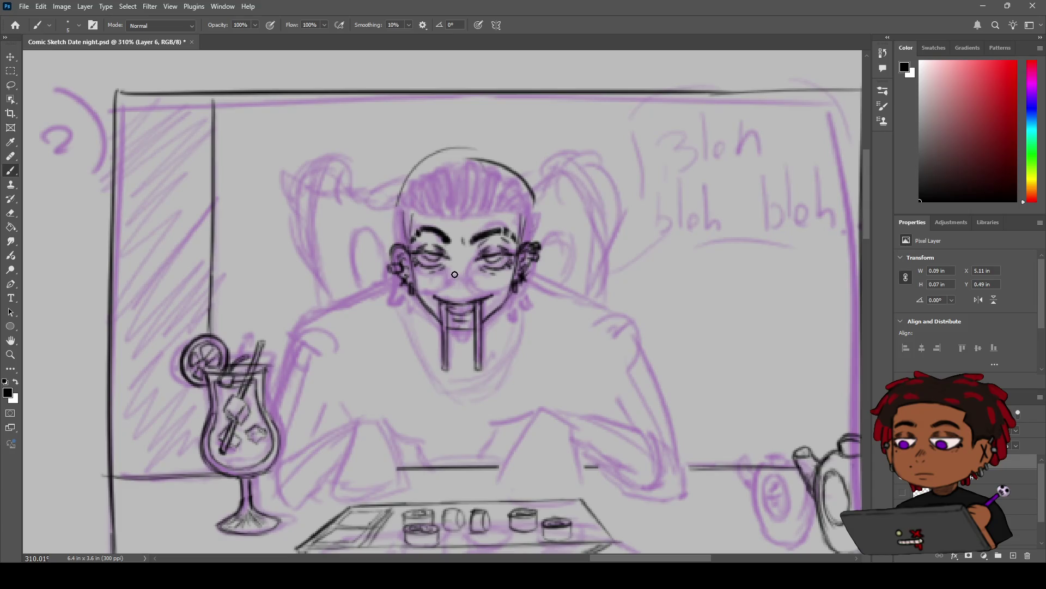
{"action": "key", "text": "z"}
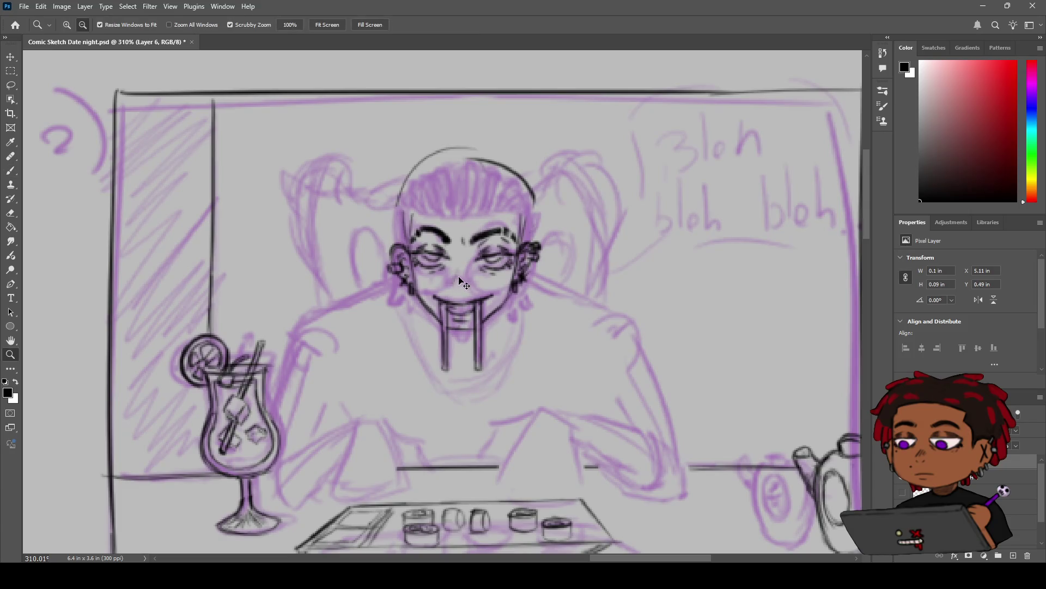
{"action": "left_click_drag", "start_coordinate": [460, 271], "coordinate": [458, 272]}
{"action": "key", "text": "b"}
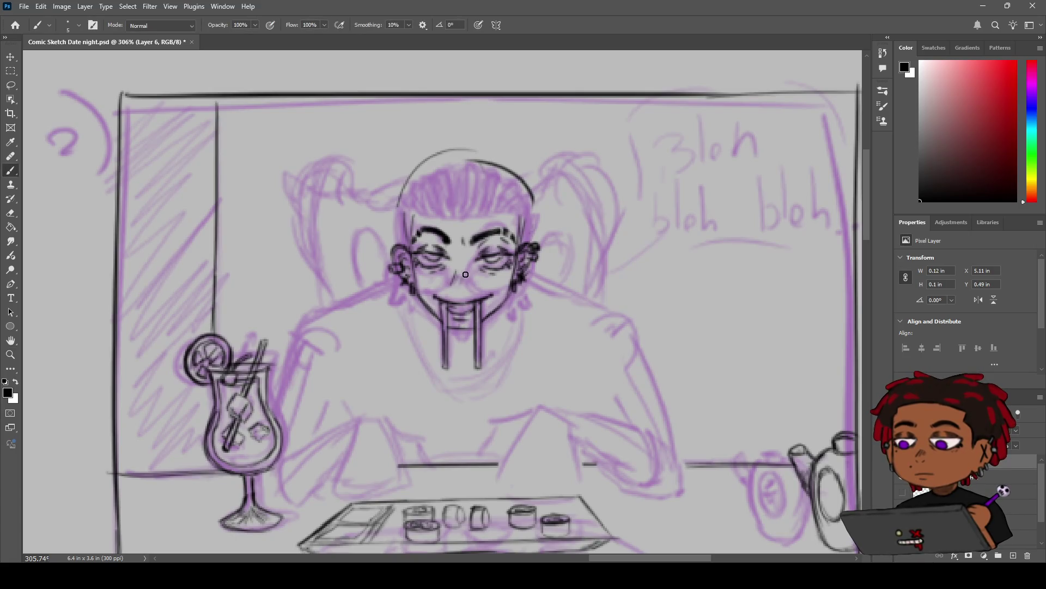
{"action": "key", "text": "ctrl+z"}
{"action": "left_click_drag", "start_coordinate": [452, 287], "coordinate": [455, 288]}
{"action": "key", "text": "ctrl+z"}
{"action": "key", "text": "z"}
{"action": "mouse_move", "coordinate": [494, 270]}
{"action": "left_mouse_down"}
{"action": "mouse_move", "coordinate": [436, 300]}
{"action": "mouse_move", "coordinate": [441, 287]}
{"action": "left_mouse_up"}
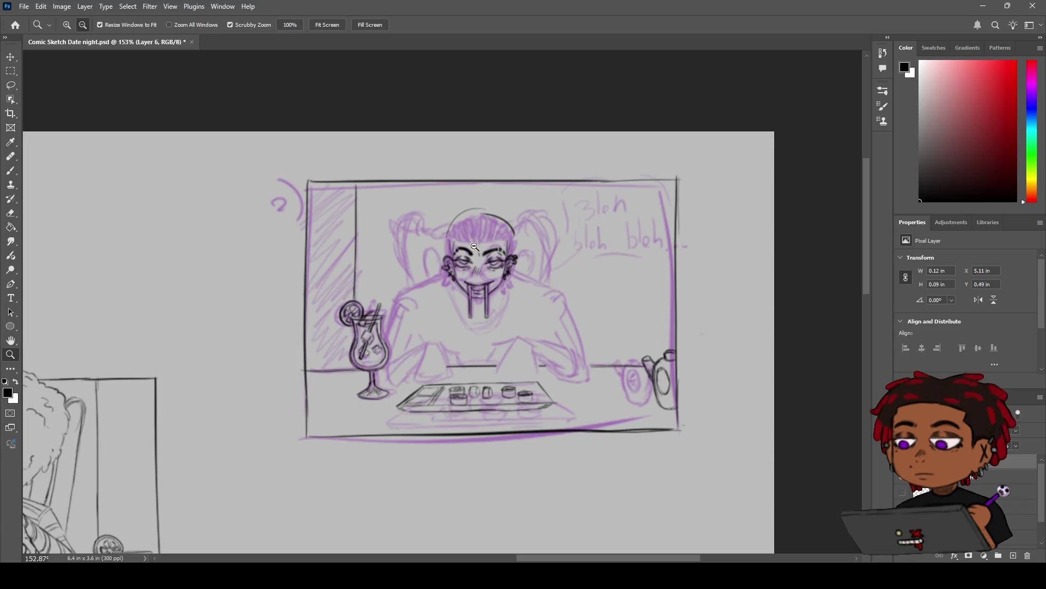
Zoom in on the face and try a shoulder line from the left ear, undoing it.
{"action": "left_click_drag", "start_coordinate": [487, 265], "coordinate": [512, 265]}
{"action": "key", "text": "b"}
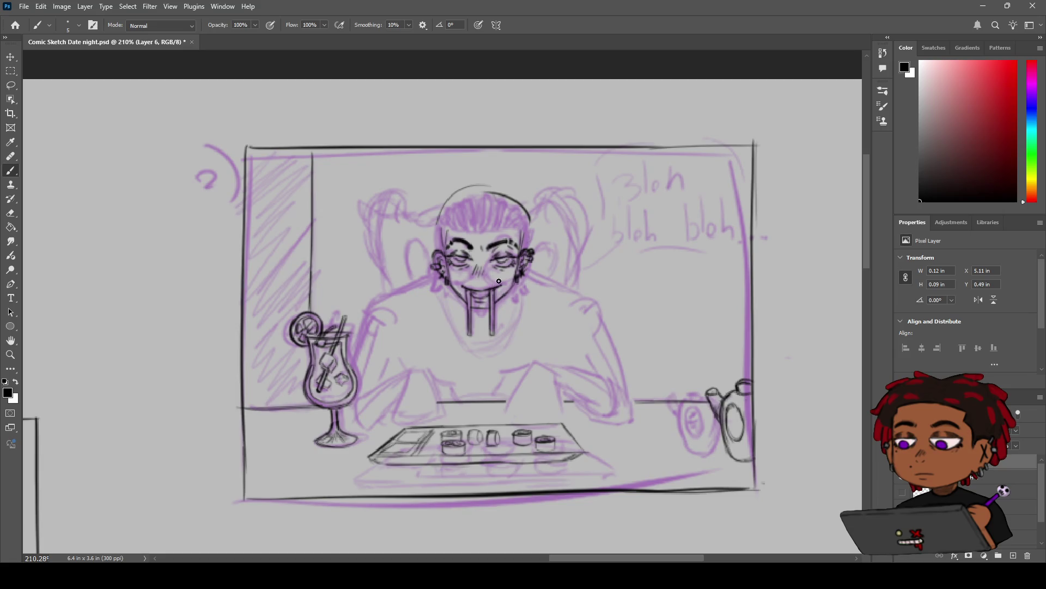
{"action": "key", "text": "z"}
{"action": "mouse_move", "coordinate": [499, 281]}
{"action": "left_mouse_down"}
{"action": "mouse_move", "coordinate": [463, 284]}
{"action": "mouse_move", "coordinate": [482, 285]}
{"action": "left_mouse_up"}
{"action": "key", "text": "b"}
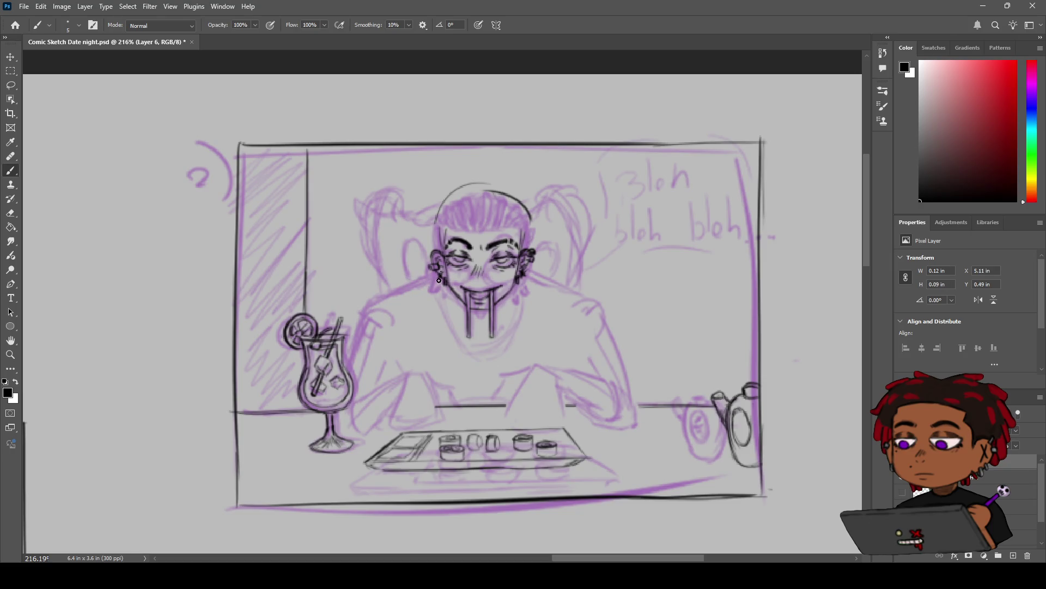
{"action": "mouse_move", "coordinate": [439, 278]}
{"action": "left_mouse_down"}
{"action": "mouse_move", "coordinate": [407, 274]}
{"action": "mouse_move", "coordinate": [364, 293]}
{"action": "left_mouse_up"}
{"action": "key", "text": "ctrl+z"}
Try shoulder lines out from both ears, undoing each attempt.
{"action": "key", "text": "ctrl+z"}
{"action": "mouse_move", "coordinate": [430, 277]}
{"action": "left_mouse_down"}
{"action": "mouse_move", "coordinate": [397, 268]}
{"action": "mouse_move", "coordinate": [380, 290]}
{"action": "mouse_move", "coordinate": [375, 279]}
{"action": "mouse_move", "coordinate": [372, 302]}
{"action": "left_mouse_up"}
{"action": "key", "text": "ctrl+z"}
{"action": "mouse_move", "coordinate": [529, 278]}
{"action": "left_mouse_down"}
{"action": "mouse_move", "coordinate": [558, 272]}
{"action": "mouse_move", "coordinate": [589, 291]}
{"action": "left_mouse_up"}
{"action": "key", "text": "ctrl+z"}
{"action": "key", "text": "ctrl+z"}
{"action": "key", "text": "ctrl+z"}
{"action": "left_click_drag", "start_coordinate": [527, 277], "coordinate": [561, 268]}
Undo the remaining stray dark strokes beside the left ear.
{"action": "key", "text": "ctrl+z"}
{"action": "mouse_move", "coordinate": [438, 281]}
{"action": "left_mouse_down"}
{"action": "mouse_move", "coordinate": [403, 267]}
{"action": "mouse_move", "coordinate": [391, 274]}
{"action": "left_mouse_up"}
{"action": "key", "text": "ctrl+z"}
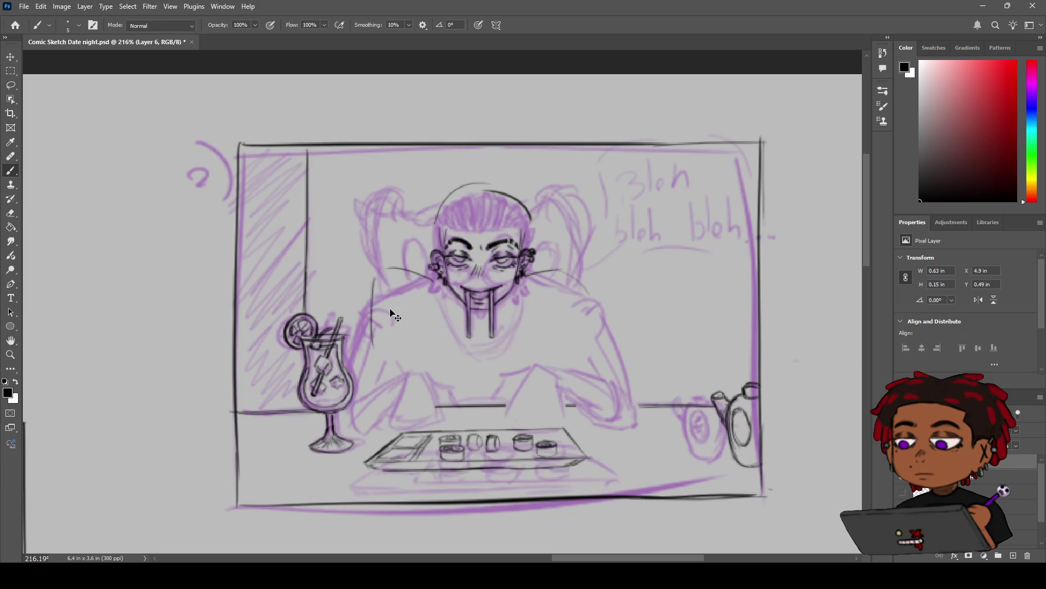
{"action": "key", "text": "ctrl+z"}
{"action": "key", "text": "z"}
{"action": "key", "text": "ctrl+z"}
{"action": "key", "text": "ctrl+z"}
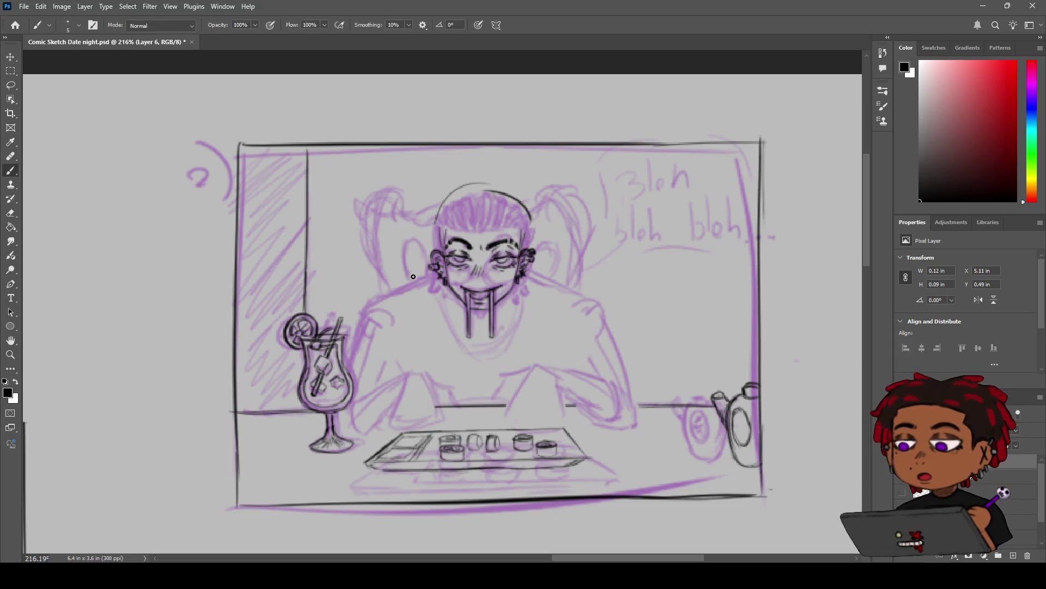
{"action": "key", "text": "b"}
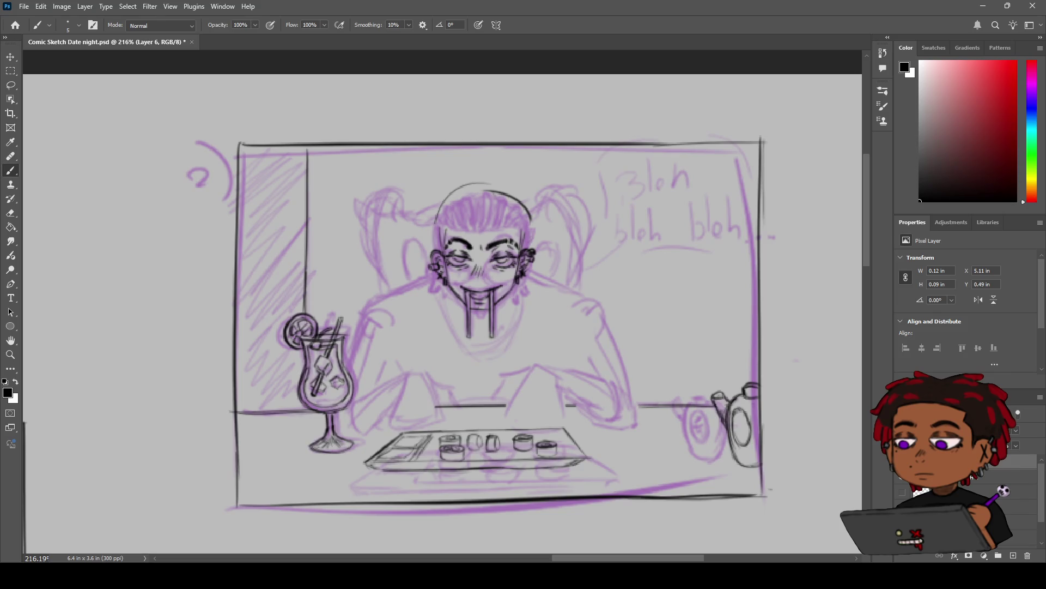
Zoom out and pan to view the whole comic page.
{"action": "scroll", "coordinate": [417, 269], "scroll_direction": "down", "scroll_amount": 3}
{"action": "mouse_move", "coordinate": [183, 368]}
{"action": "left_mouse_down"}
{"action": "mouse_move", "coordinate": [299, 313]}
{"action": "mouse_move", "coordinate": [470, 205]}
{"action": "mouse_move", "coordinate": [572, 205]}
{"action": "left_mouse_up"}
{"action": "mouse_move", "coordinate": [436, 229]}
{"action": "left_mouse_down"}
{"action": "mouse_move", "coordinate": [553, 218]}
{"action": "mouse_move", "coordinate": [546, 181]}
{"action": "mouse_move", "coordinate": [472, 200]}
{"action": "mouse_move", "coordinate": [491, 190]}
{"action": "mouse_move", "coordinate": [476, 180]}
{"action": "mouse_move", "coordinate": [374, 248]}
{"action": "mouse_move", "coordinate": [428, 211]}
{"action": "left_mouse_up"}
Zoom in on the date-night character and undo the stray mark above the left eyebrow.
{"action": "key", "text": "z"}
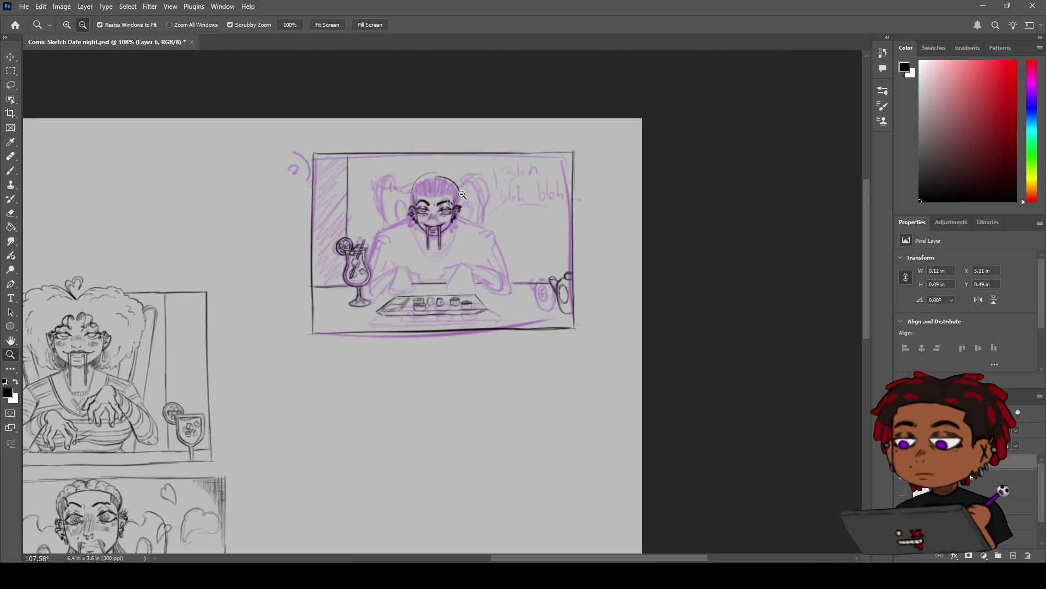
{"action": "mouse_move", "coordinate": [491, 186]}
{"action": "left_mouse_down"}
{"action": "mouse_move", "coordinate": [523, 186]}
{"action": "mouse_move", "coordinate": [494, 184]}
{"action": "left_mouse_up"}
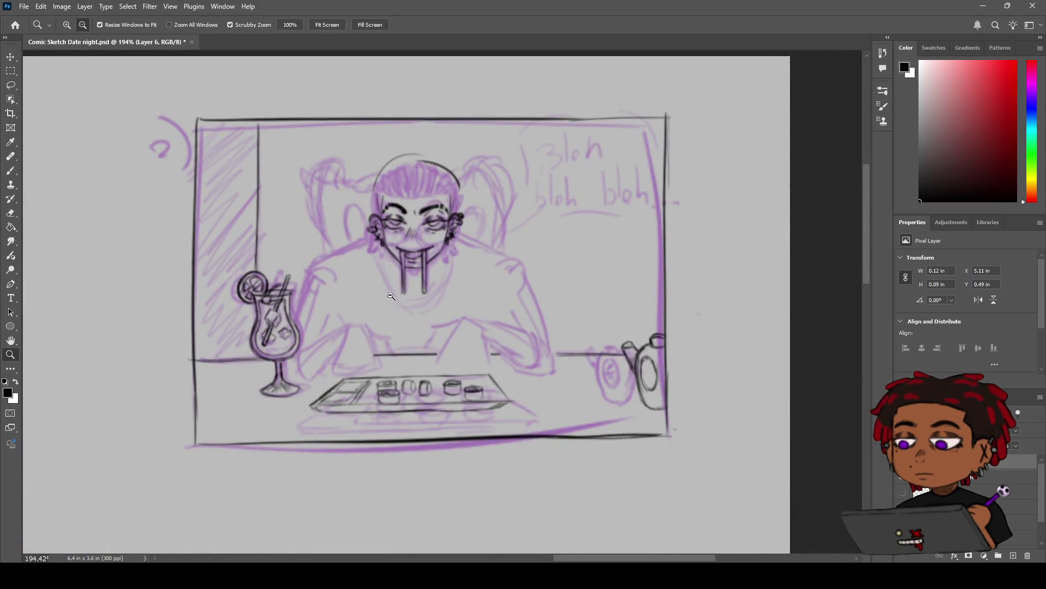
{"action": "left_click_drag", "start_coordinate": [391, 296], "coordinate": [417, 286]}
{"action": "key", "text": "b"}
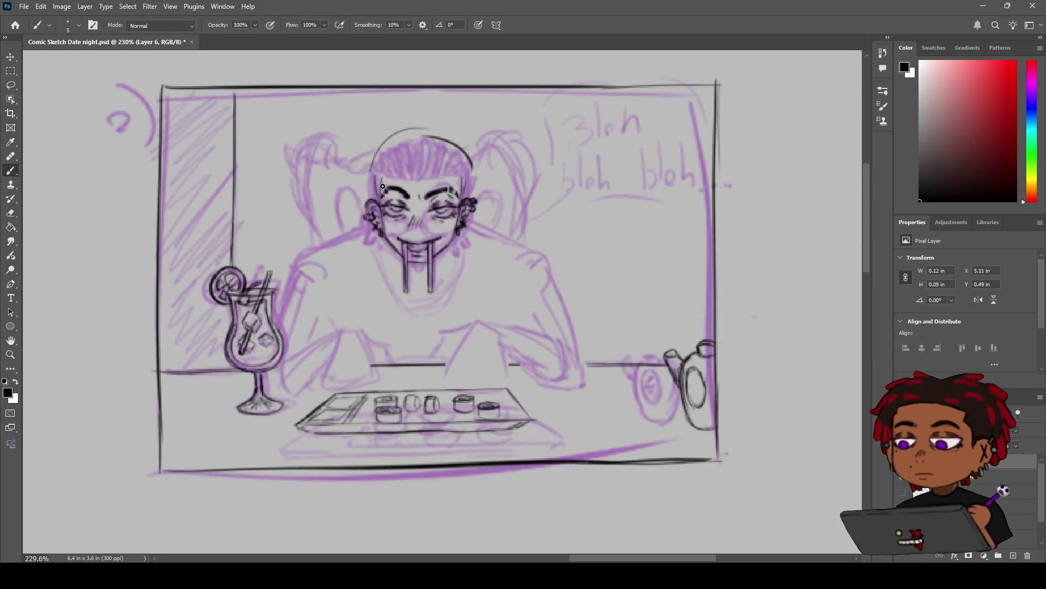
{"action": "key", "text": "ctrl+z"}
{"action": "key", "text": "e"}
{"action": "scroll", "coordinate": [395, 176], "scroll_direction": "up", "scroll_amount": 5}
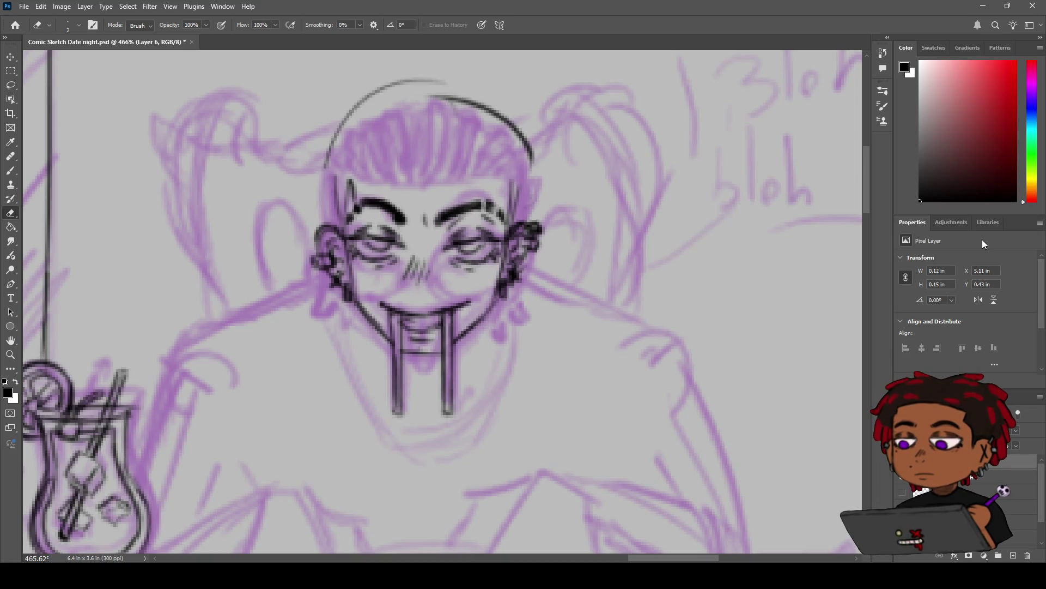
Make COMIC SKETCH 1 the active layer and return to the brush.
{"action": "key", "text": "alt+["}
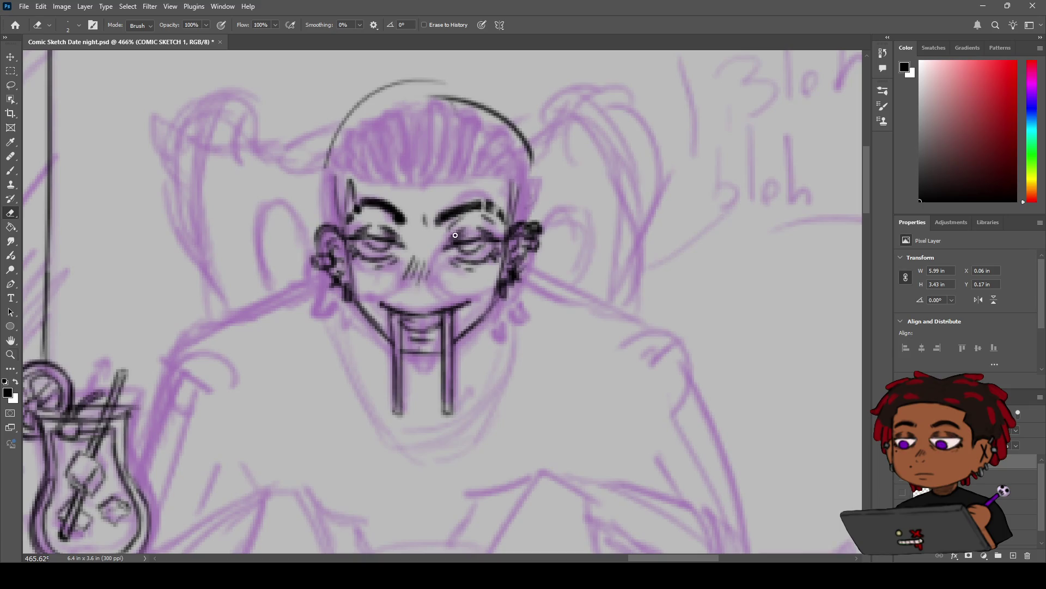
{"action": "key", "text": "z"}
{"action": "scroll", "coordinate": [391, 168], "scroll_direction": "down", "scroll_amount": 5}
{"action": "scroll", "coordinate": [390, 168], "scroll_direction": "up", "scroll_amount": 5}
{"action": "key", "text": "e"}
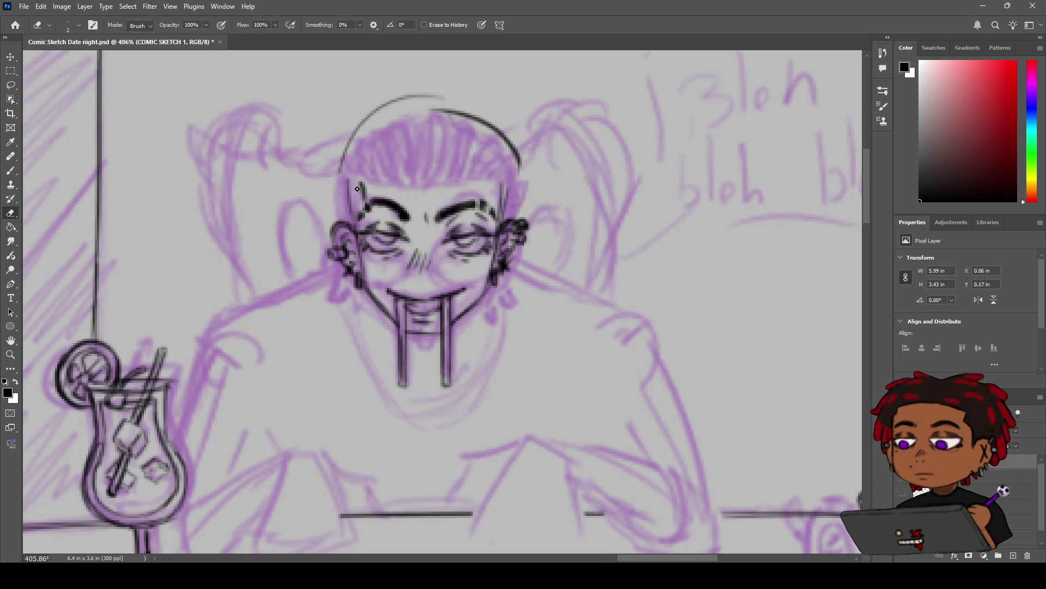
{"action": "key", "text": "b"}
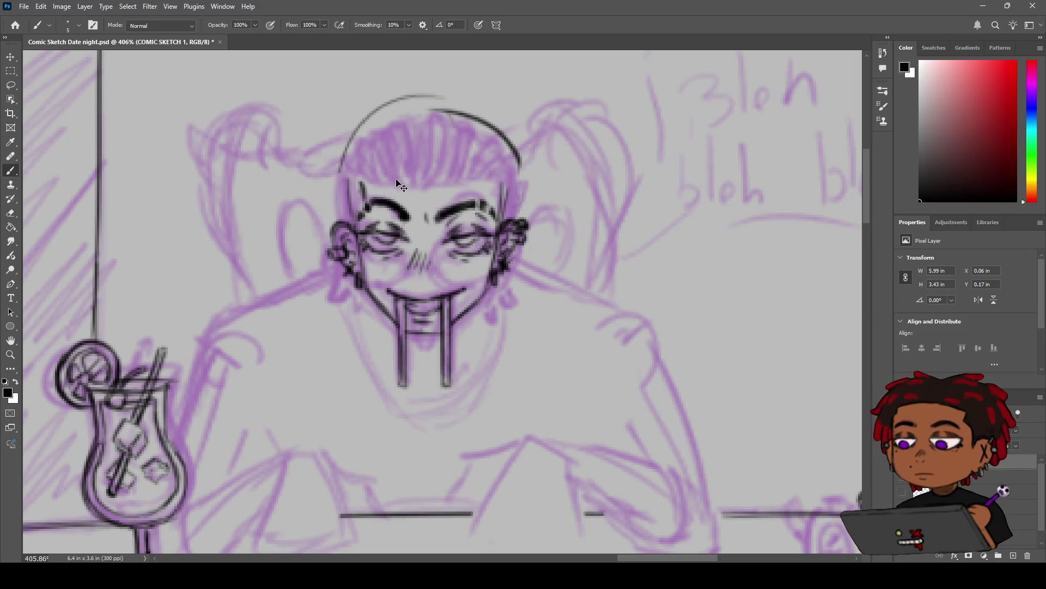
Ink a straight forehead hairline with short side lines running down toward both ears.
{"action": "left_click", "coordinate": [360, 182]}
{"action": "left_click", "coordinate": [433, 186], "text": "shift"}
{"action": "left_click", "coordinate": [491, 179], "text": "shift"}
{"action": "key", "text": "ctrl+z"}
{"action": "left_click", "coordinate": [490, 182], "text": "shift"}
{"action": "left_click", "coordinate": [491, 196], "text": "shift"}
{"action": "left_click", "coordinate": [497, 220], "text": "shift"}
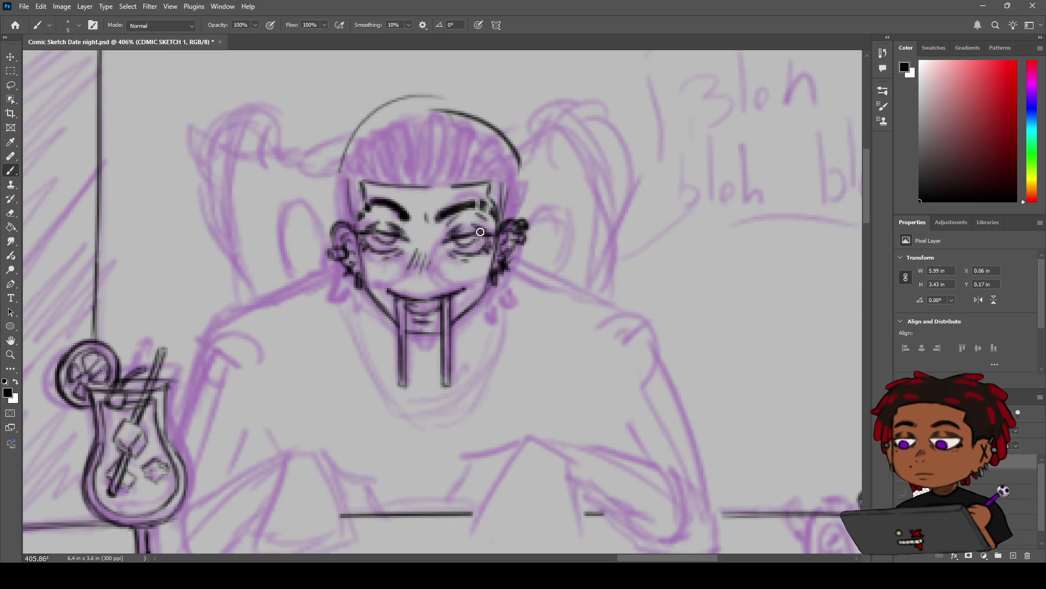
{"action": "left_click", "coordinate": [357, 229], "text": "shift"}
{"action": "key", "text": "z"}
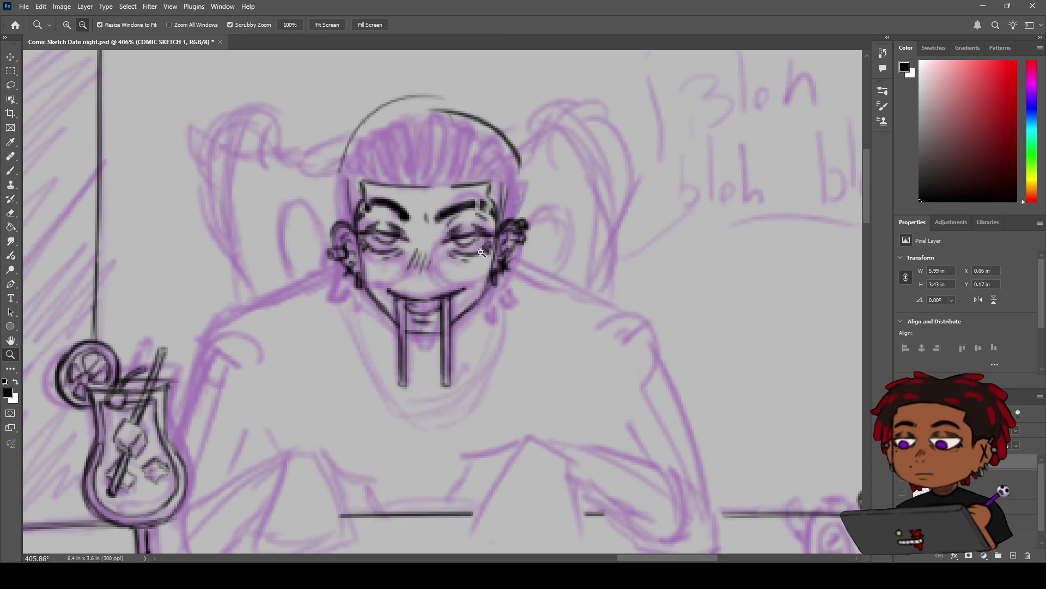
{"action": "mouse_move", "coordinate": [481, 252]}
{"action": "left_mouse_down"}
{"action": "mouse_move", "coordinate": [393, 282]}
{"action": "mouse_move", "coordinate": [466, 257]}
{"action": "mouse_move", "coordinate": [474, 229]}
{"action": "left_mouse_up"}
Ink curved hair strands across the top and top-left of the head.
{"action": "key", "text": "b"}
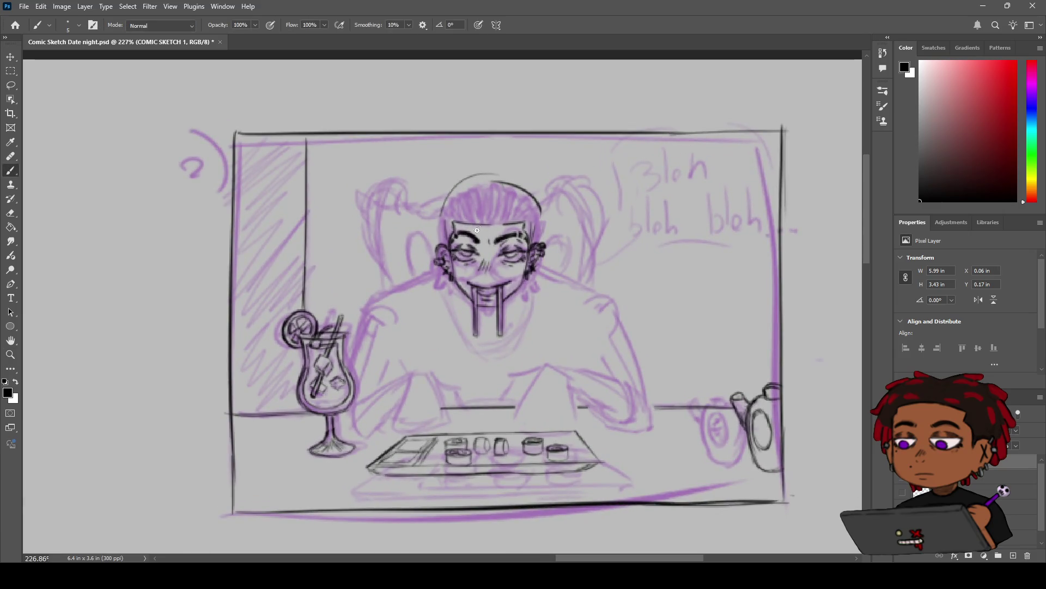
{"action": "scroll", "coordinate": [482, 195], "scroll_direction": "up", "scroll_amount": 5}
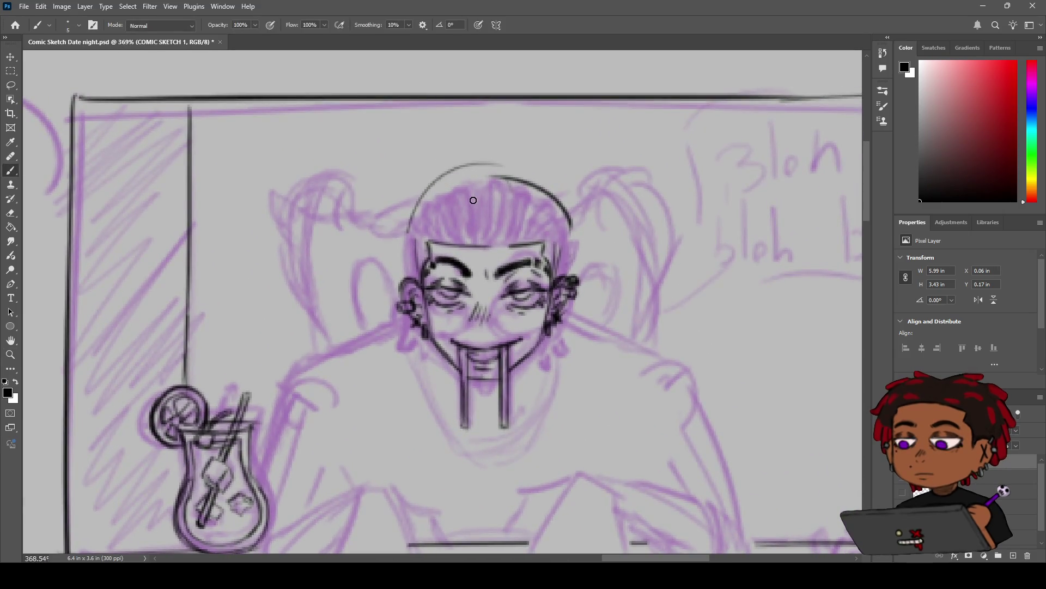
{"action": "mouse_move", "coordinate": [466, 189]}
{"action": "left_mouse_down"}
{"action": "mouse_move", "coordinate": [479, 185]}
{"action": "mouse_move", "coordinate": [470, 237]}
{"action": "left_mouse_up"}
{"action": "key", "text": "ctrl+z"}
{"action": "key", "text": "ctrl+z"}
{"action": "mouse_move", "coordinate": [481, 174]}
{"action": "left_mouse_down"}
{"action": "mouse_move", "coordinate": [468, 176]}
{"action": "mouse_move", "coordinate": [474, 242]}
{"action": "left_mouse_up"}
{"action": "left_click_drag", "start_coordinate": [453, 186], "coordinate": [443, 195]}
{"action": "left_click_drag", "start_coordinate": [446, 197], "coordinate": [466, 245]}
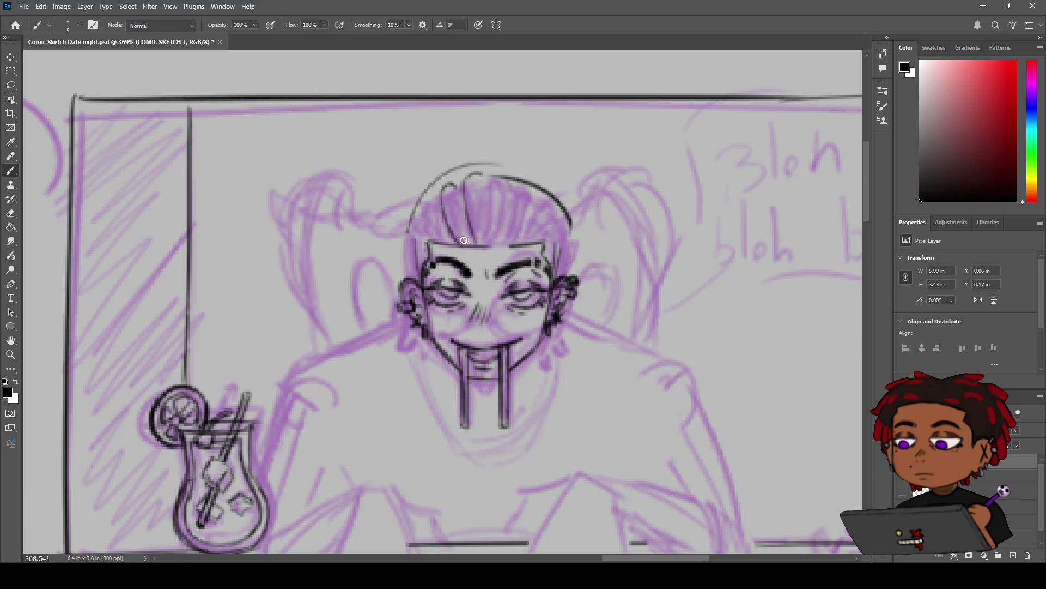
{"action": "left_click_drag", "start_coordinate": [429, 199], "coordinate": [430, 239]}
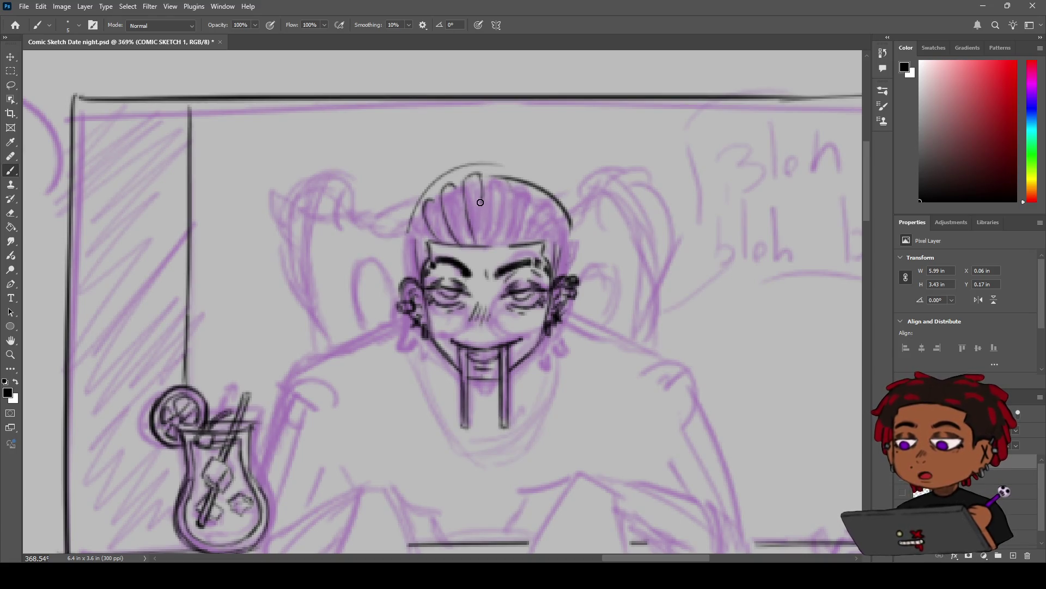
Add vertical strands down to the forehead line and tidy the top-right hair outline.
{"action": "left_click_drag", "start_coordinate": [481, 175], "coordinate": [481, 237]}
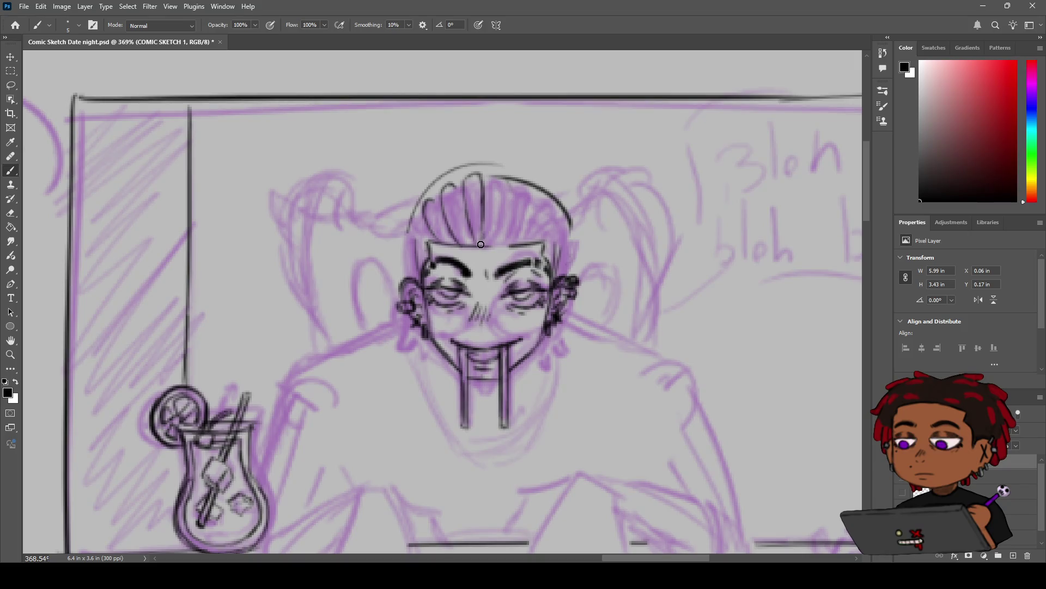
{"action": "key", "text": "ctrl+z"}
{"action": "left_click_drag", "start_coordinate": [483, 199], "coordinate": [482, 242]}
{"action": "left_click_drag", "start_coordinate": [504, 179], "coordinate": [494, 241]}
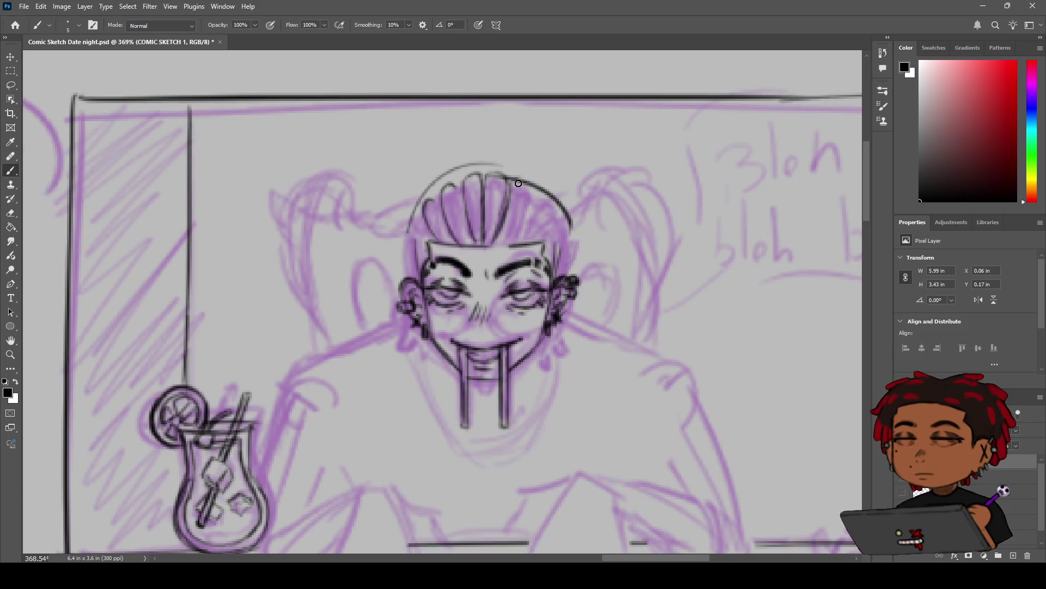
{"action": "key", "text": "e"}
{"action": "left_click_drag", "start_coordinate": [537, 184], "coordinate": [565, 212]}
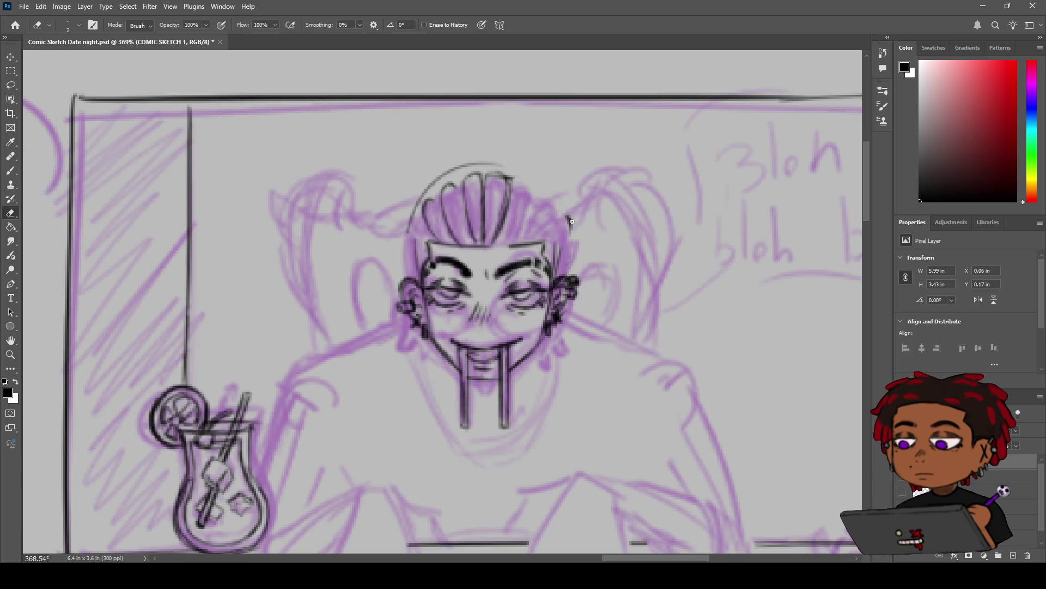
{"action": "key", "text": "b"}
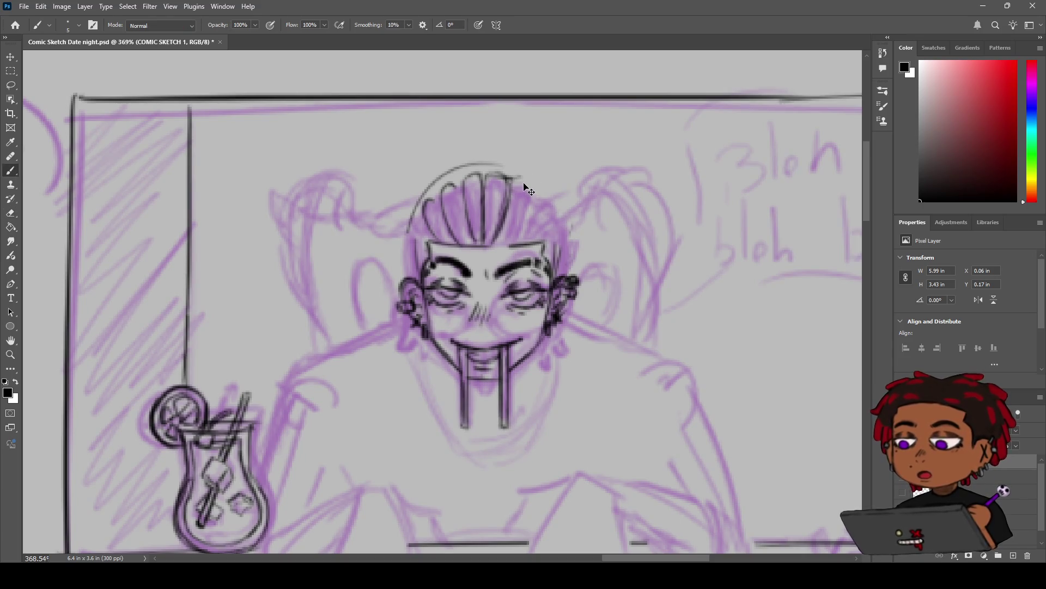
{"action": "left_click_drag", "start_coordinate": [508, 174], "coordinate": [532, 183]}
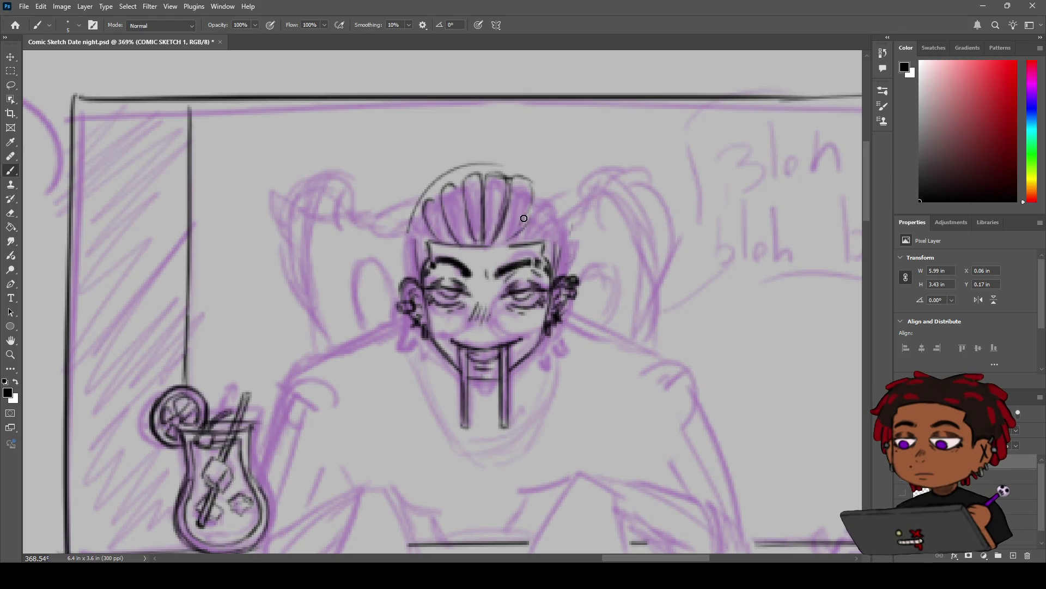